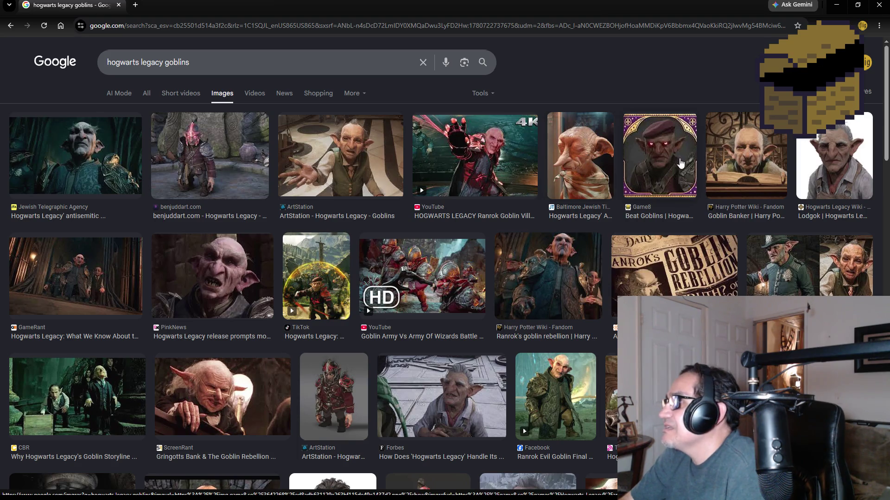
# - Browse the 'hogwarts legacy goblins' image results, then close Chrome to return to Unity
pyautogui.scroll(-1, 418, 326)
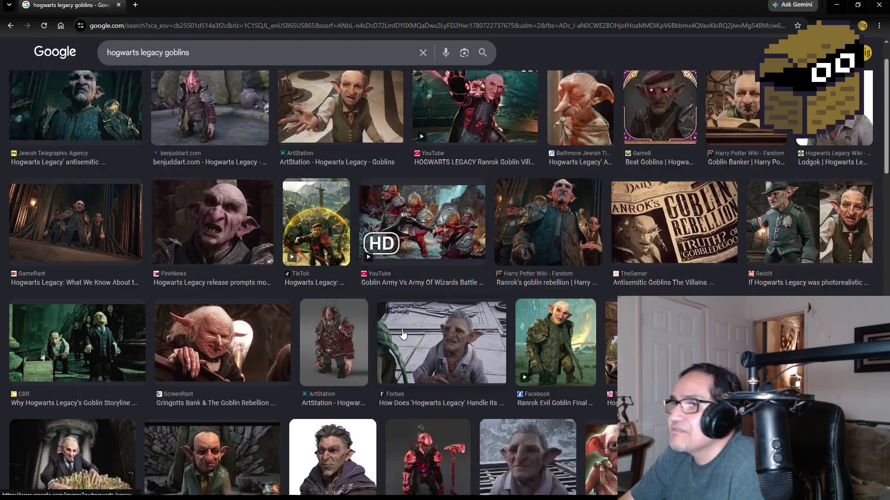
pyautogui.scroll(1, 411, 297)
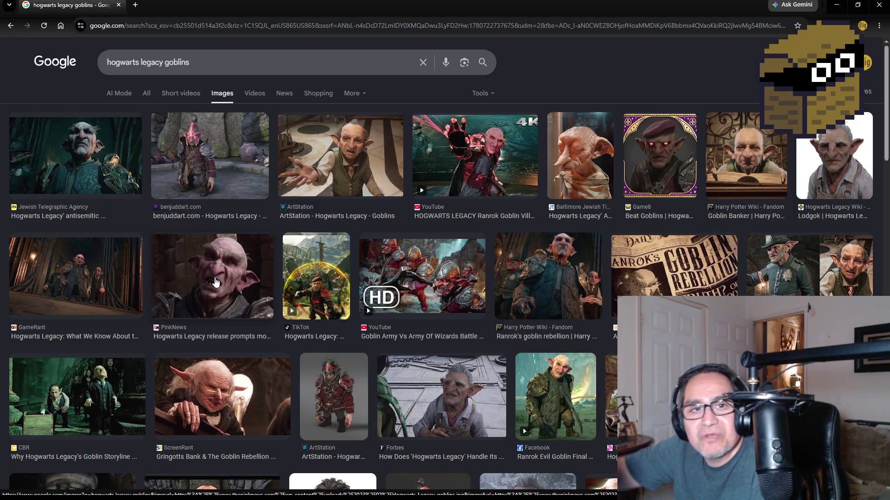
pyautogui.click(876, 6)
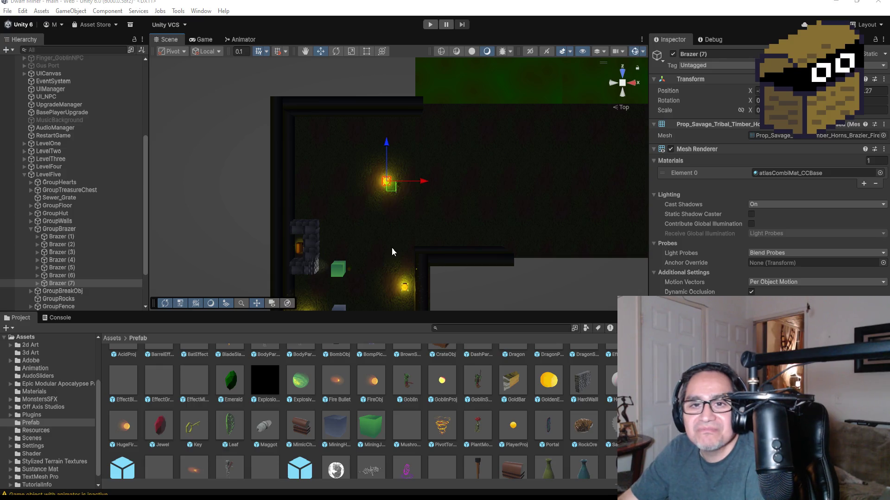
# - Save the LevelFive scene and start Play mode, reaching the game's Settings screen
pyautogui.click(11, 14)
pyautogui.click(33, 56)
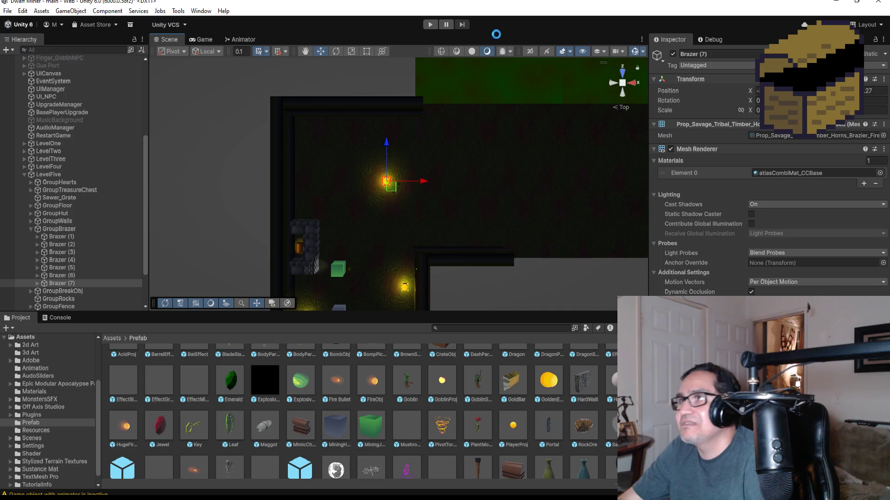
pyautogui.click(430, 25)
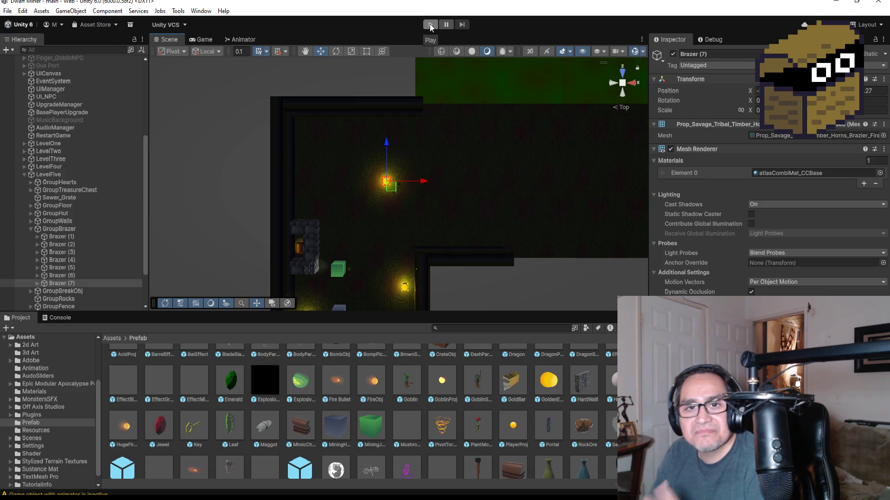
pyautogui.click(429, 25)
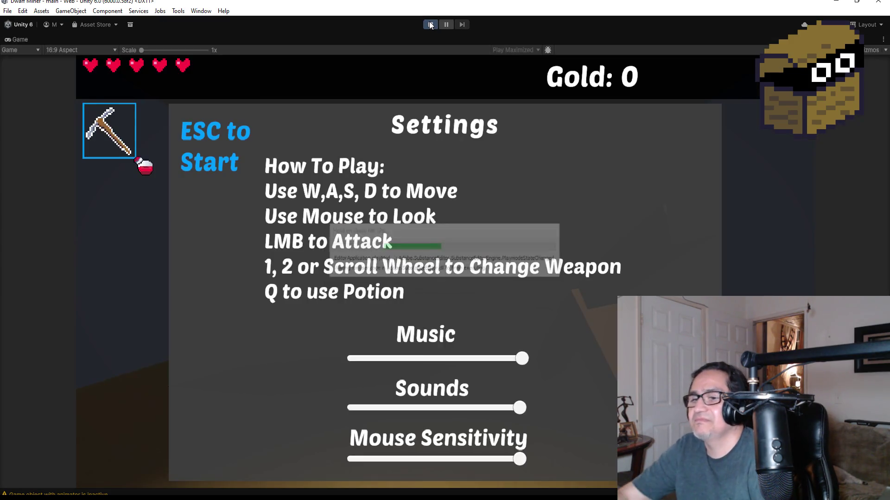
# - Stop the playtest, set DwarfMiner's Player Attack Pp to Zone 3, and replay
pyautogui.press('Escape')
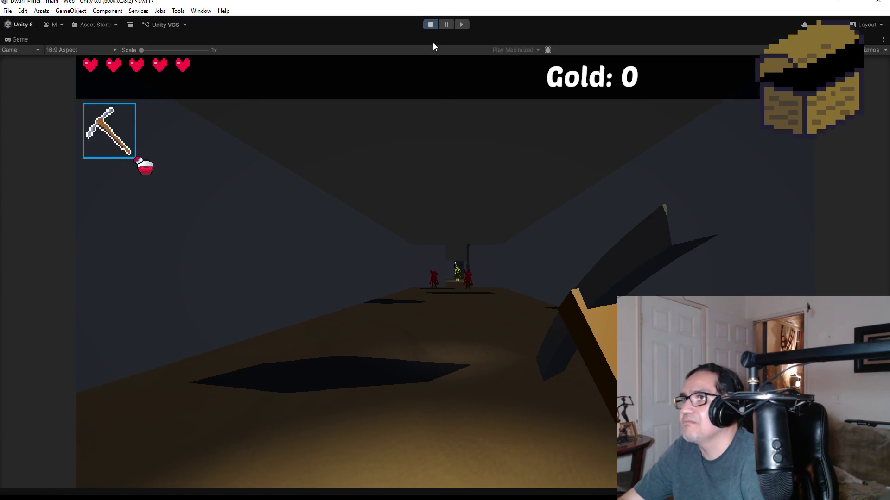
pyautogui.click(428, 24)
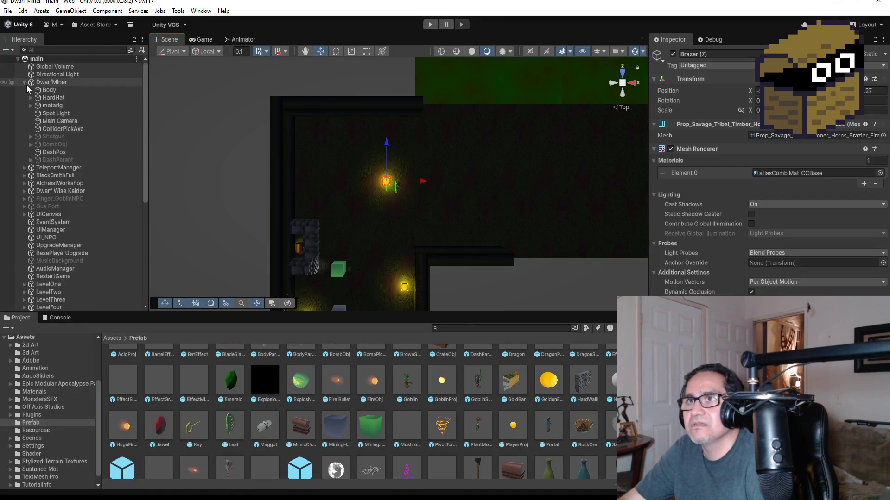
pyautogui.click(41, 83)
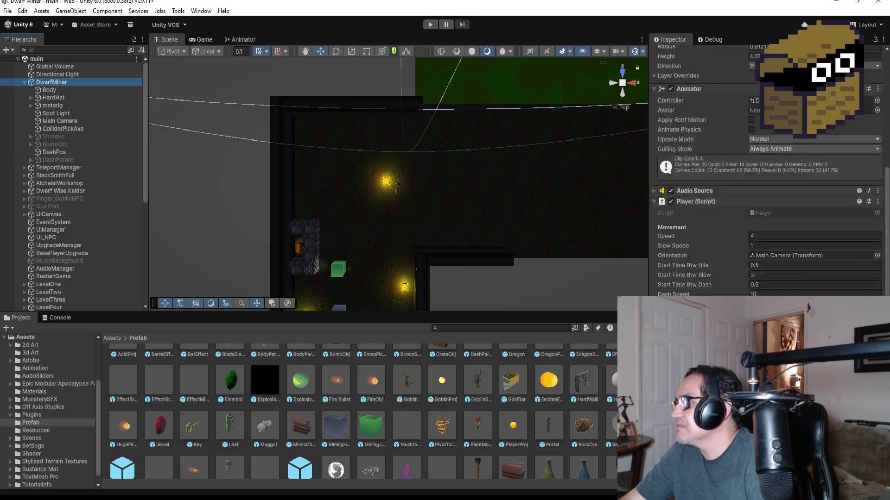
pyautogui.scroll(-10, 764, 186)
pyautogui.click(770, 115)
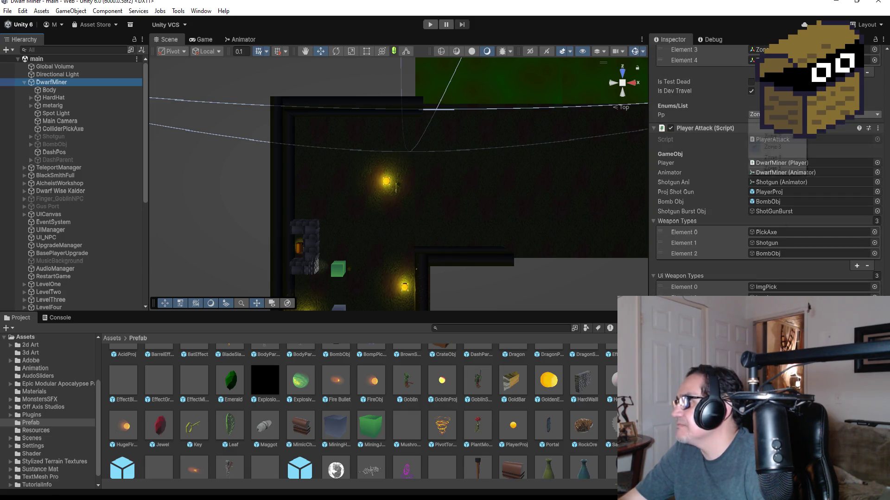
pyautogui.click(780, 172)
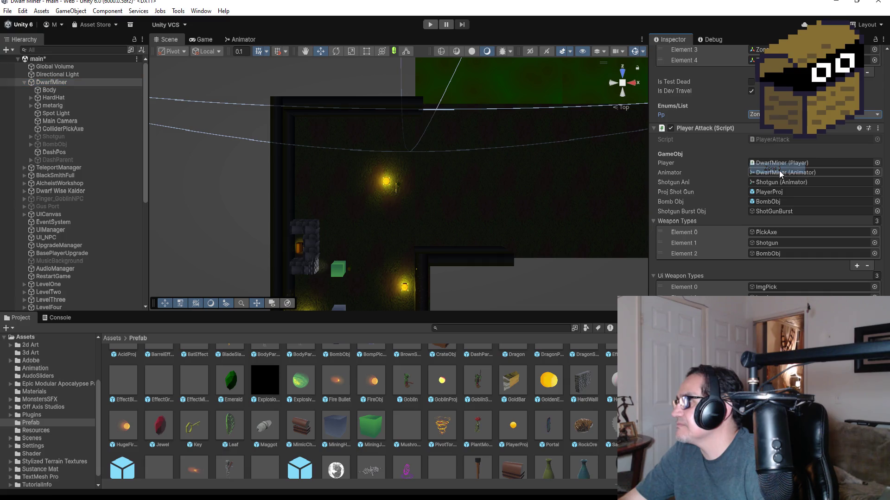
pyautogui.click(430, 25)
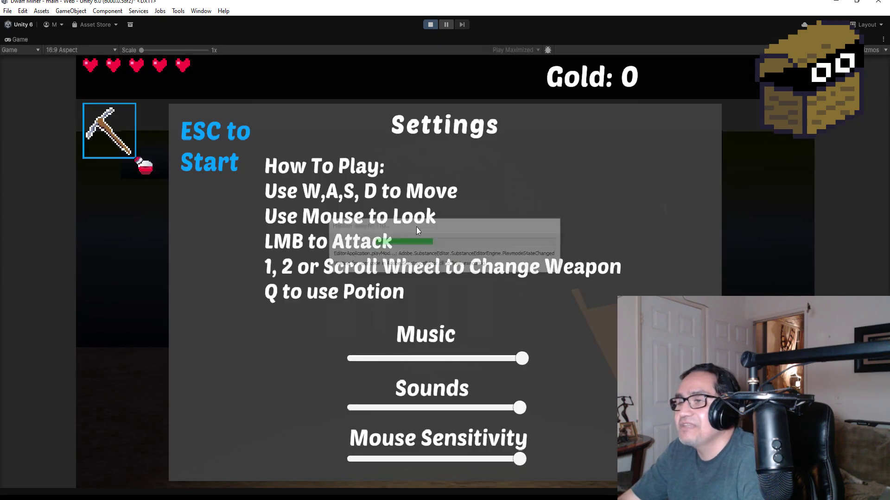
# - Leave the Settings screen, walk forward and smash the wooden crates for gold
pyautogui.press('Escape')
pyautogui.moveTo(446, 251)
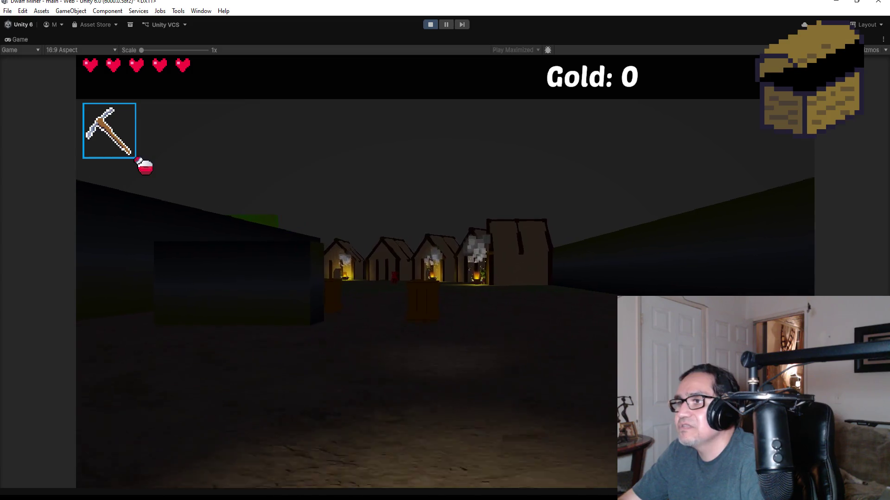
pyautogui.scroll(-1, 445, 250)
pyautogui.press('w')
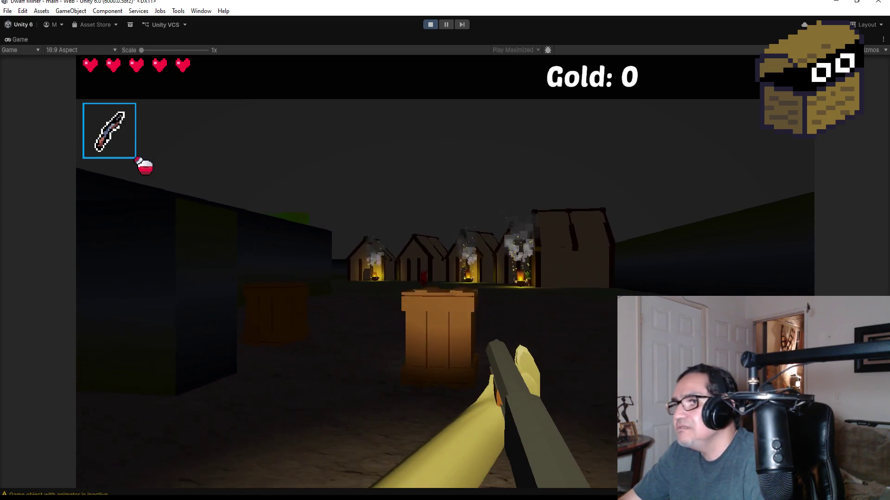
pyautogui.click(445, 251)
pyautogui.click(445, 251)
# - Advance into the village and shoot the red devil three times until it dies
pyautogui.press('w')
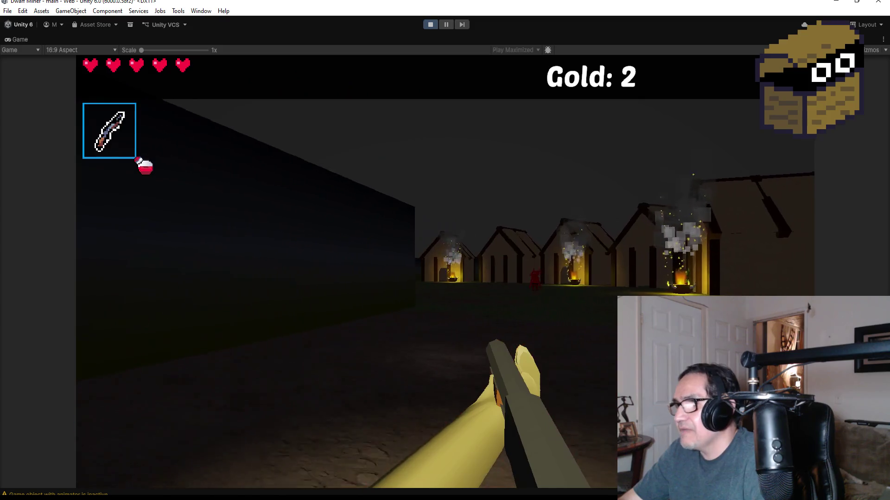
pyautogui.press('w')
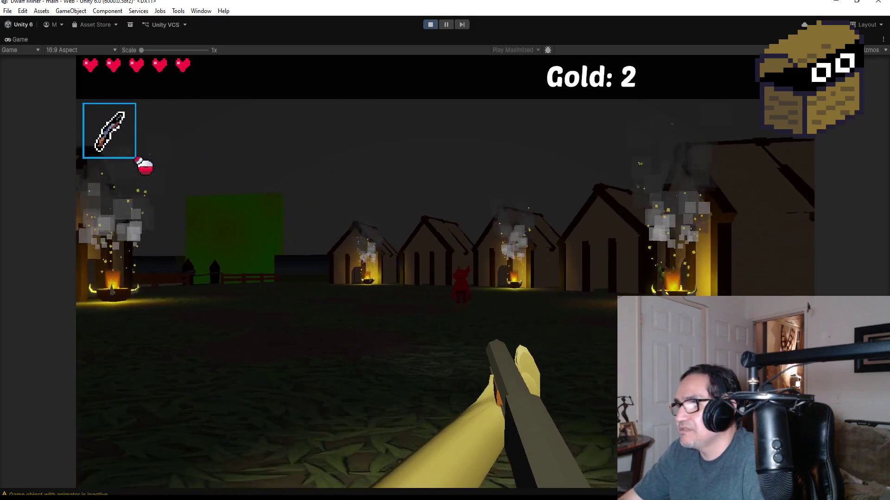
pyautogui.click(445, 251)
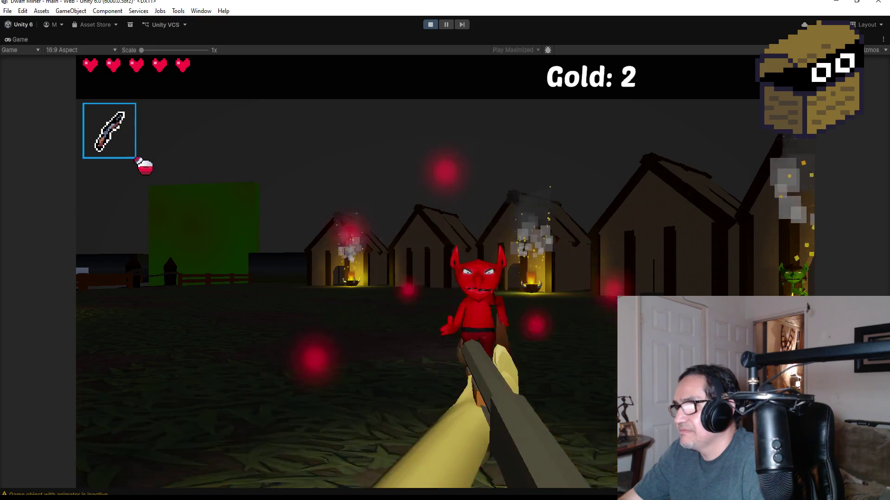
pyautogui.click(446, 250)
pyautogui.click(445, 251)
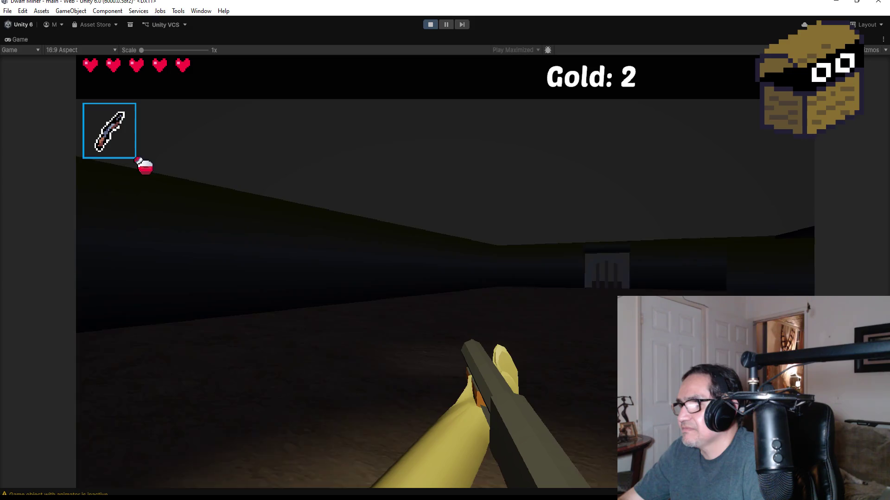
# - Move toward the brazier and shoot the green goblin four times until it disappears
pyautogui.moveTo(445, 251)
pyautogui.press('w')
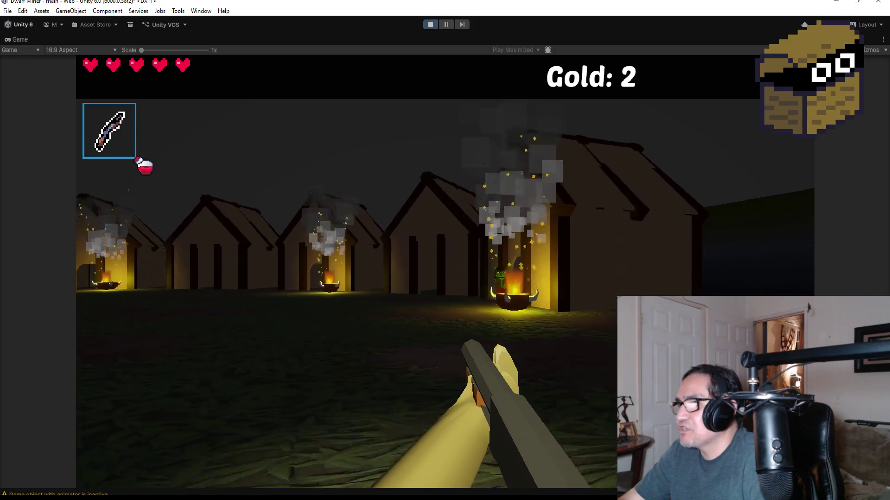
pyautogui.click(446, 250)
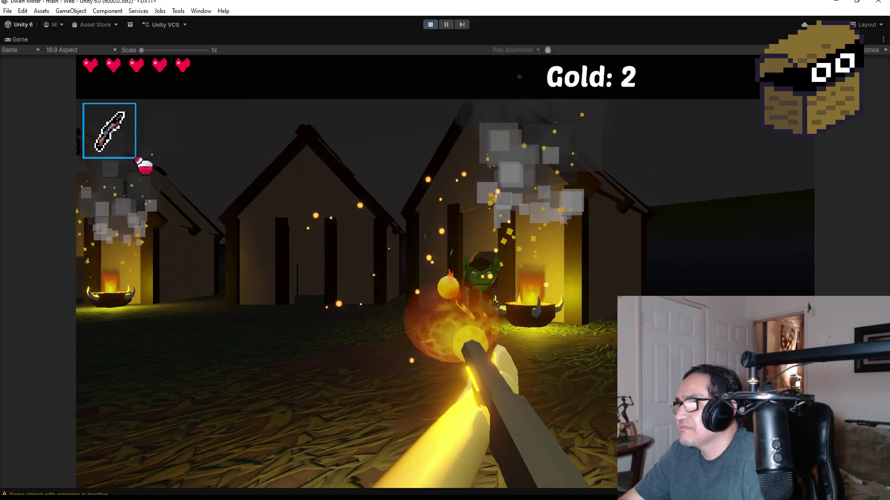
pyautogui.click(445, 251)
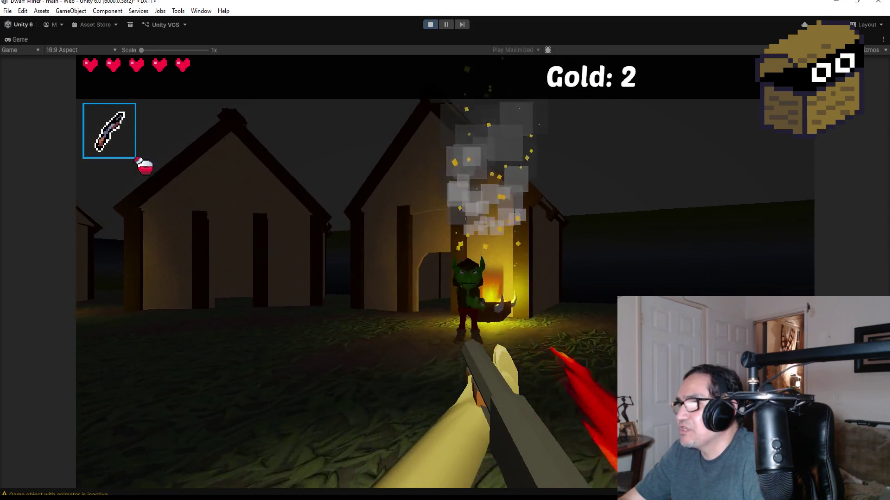
pyautogui.click(445, 250)
pyautogui.click(445, 250)
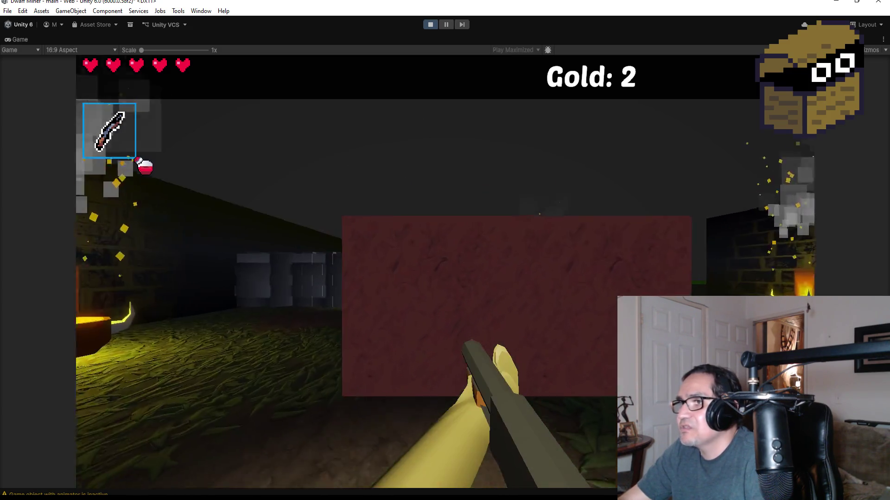
# - Swap to the pickaxe and back to the ranged weapon, then close in on the campfire goblin
pyautogui.press('2')
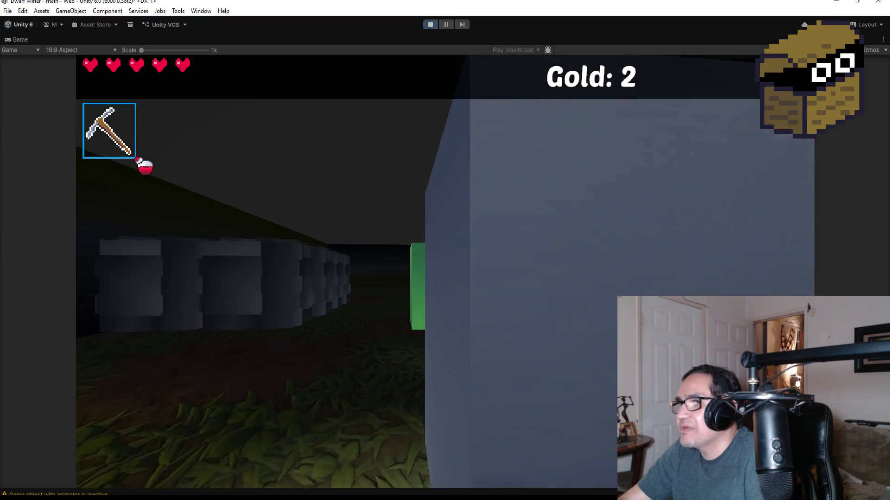
pyautogui.press('1')
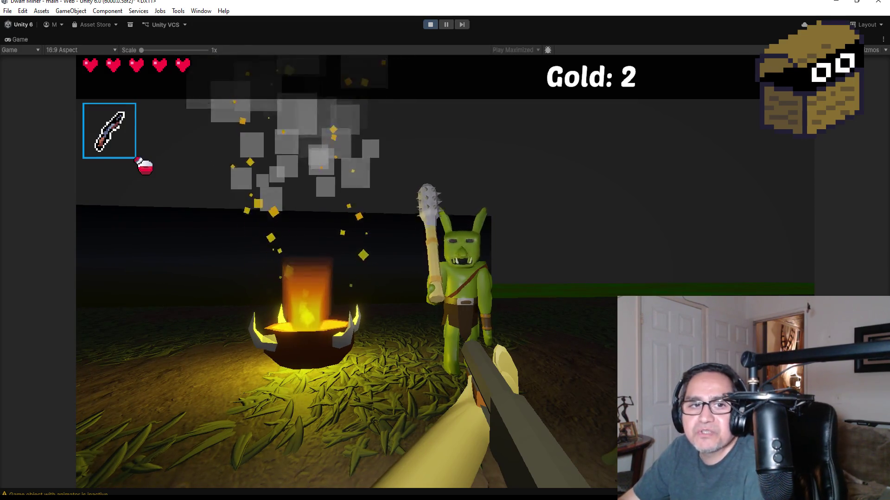
pyautogui.press('w')
pyautogui.press('w')
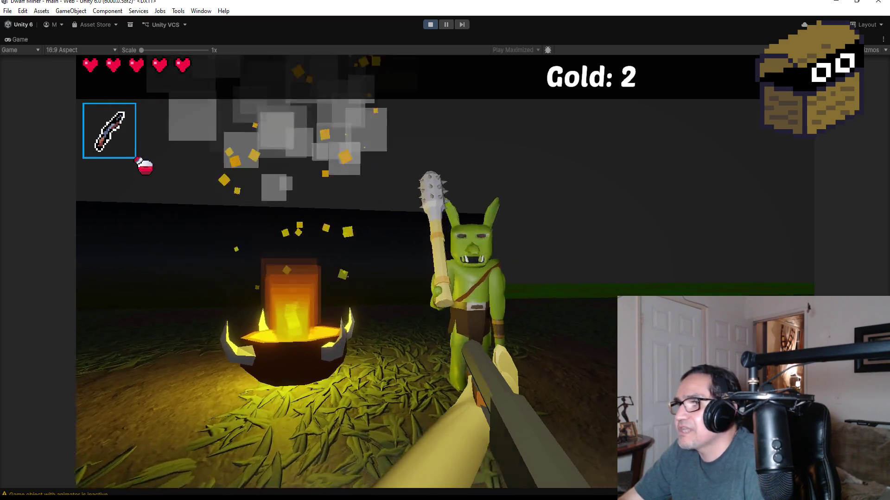
pyautogui.press('w')
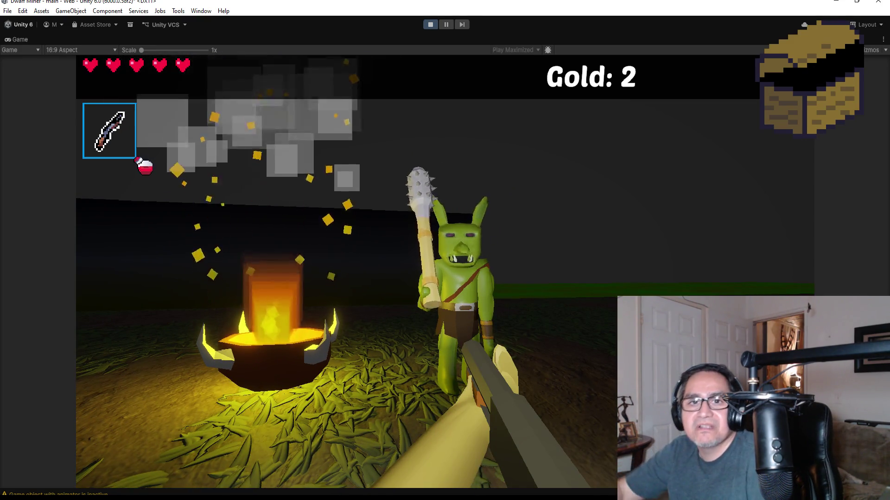
pyautogui.press('s')
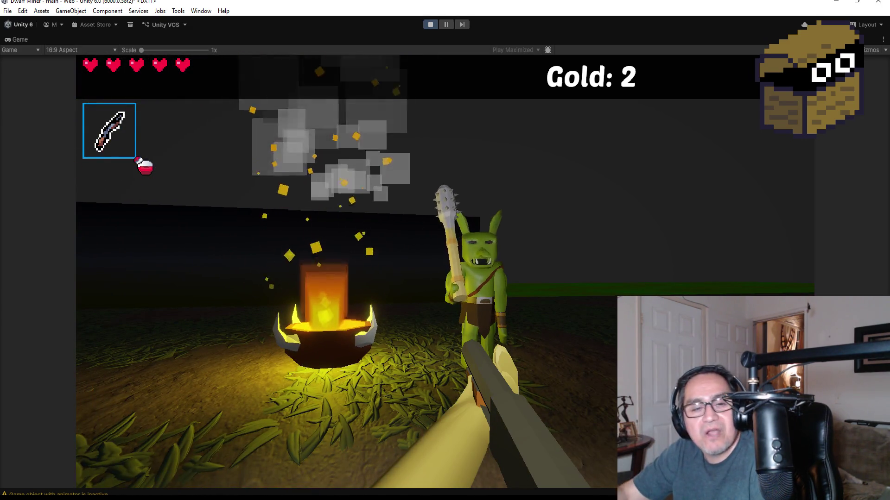
pyautogui.press('s')
pyautogui.press('w')
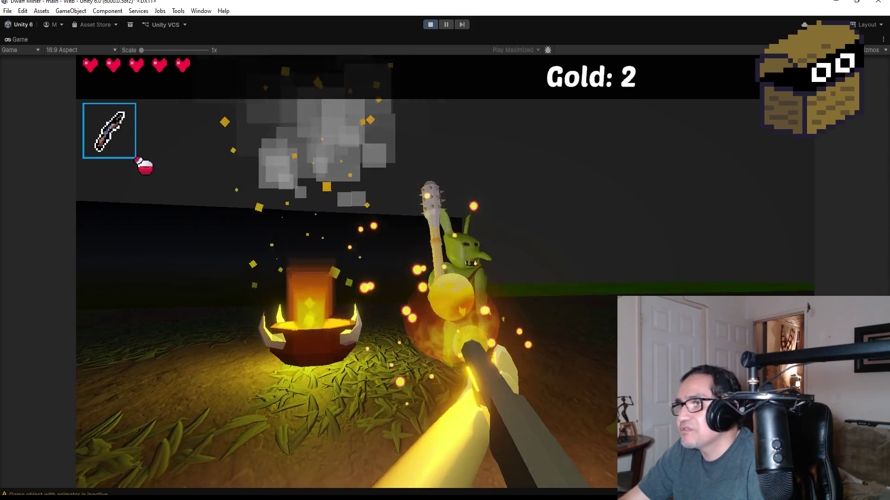
# - Fire two fireballs at the club-wielding goblin, sidestep, and pause to the Settings panel
pyautogui.click(445, 273)
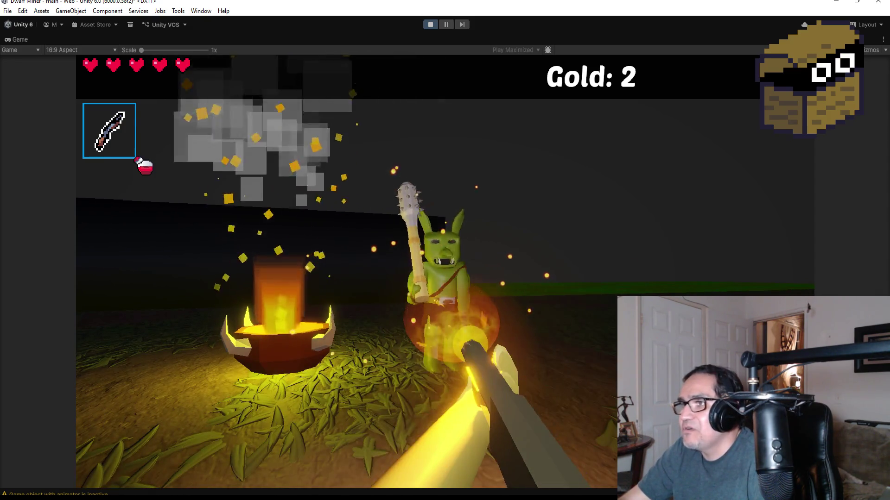
pyautogui.click(445, 272)
pyautogui.moveTo(445, 250)
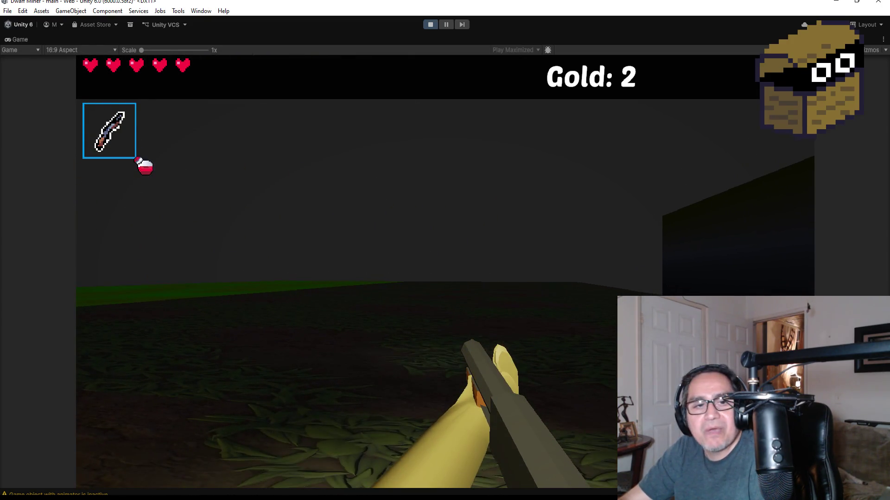
pyautogui.press('a')
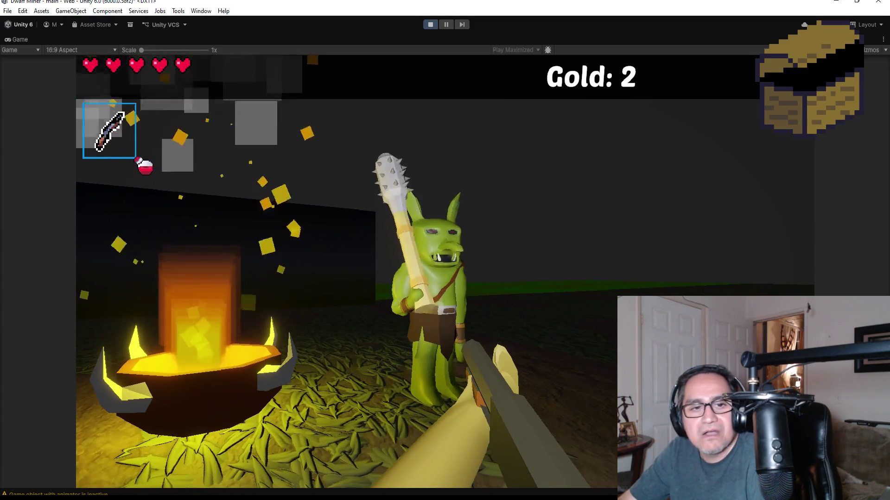
pyautogui.press('Escape')
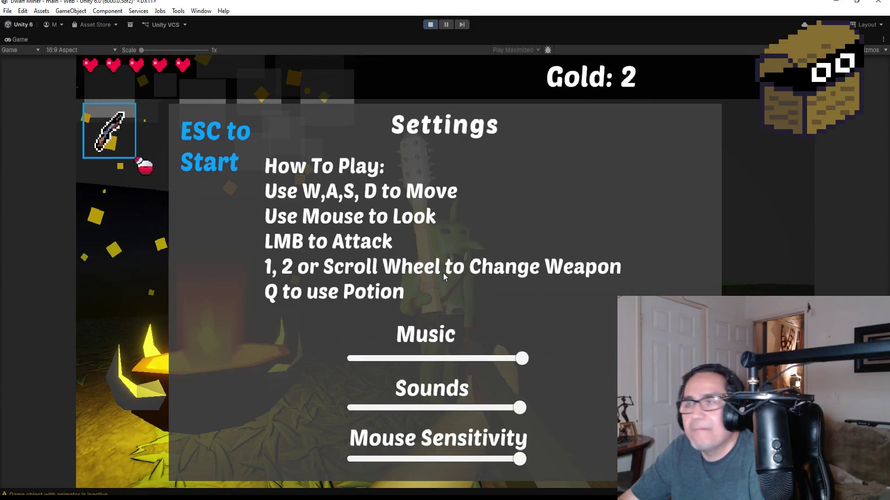
# - Exit Play mode and save the main scene with the DwarfMiner object
pyautogui.click(428, 28)
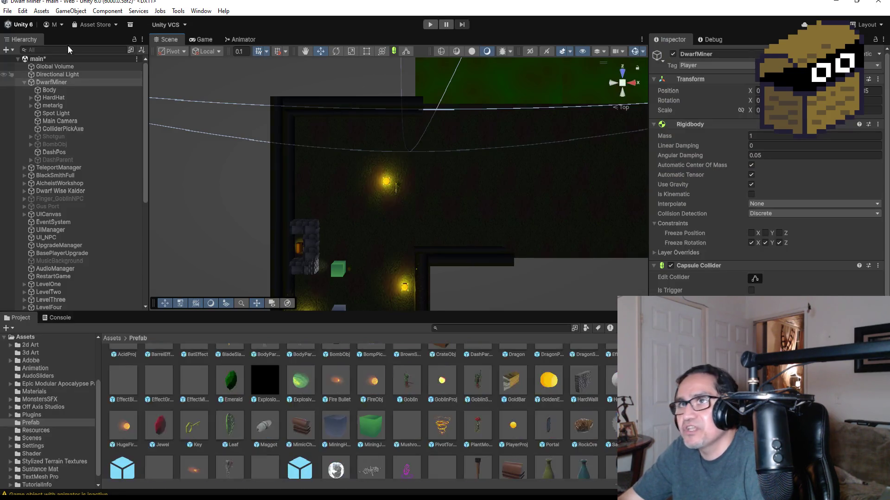
pyautogui.click(8, 10)
pyautogui.click(18, 56)
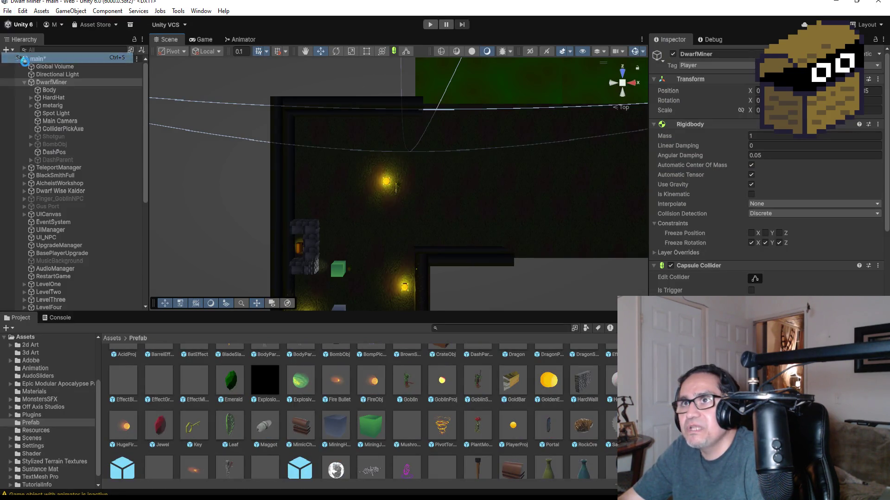